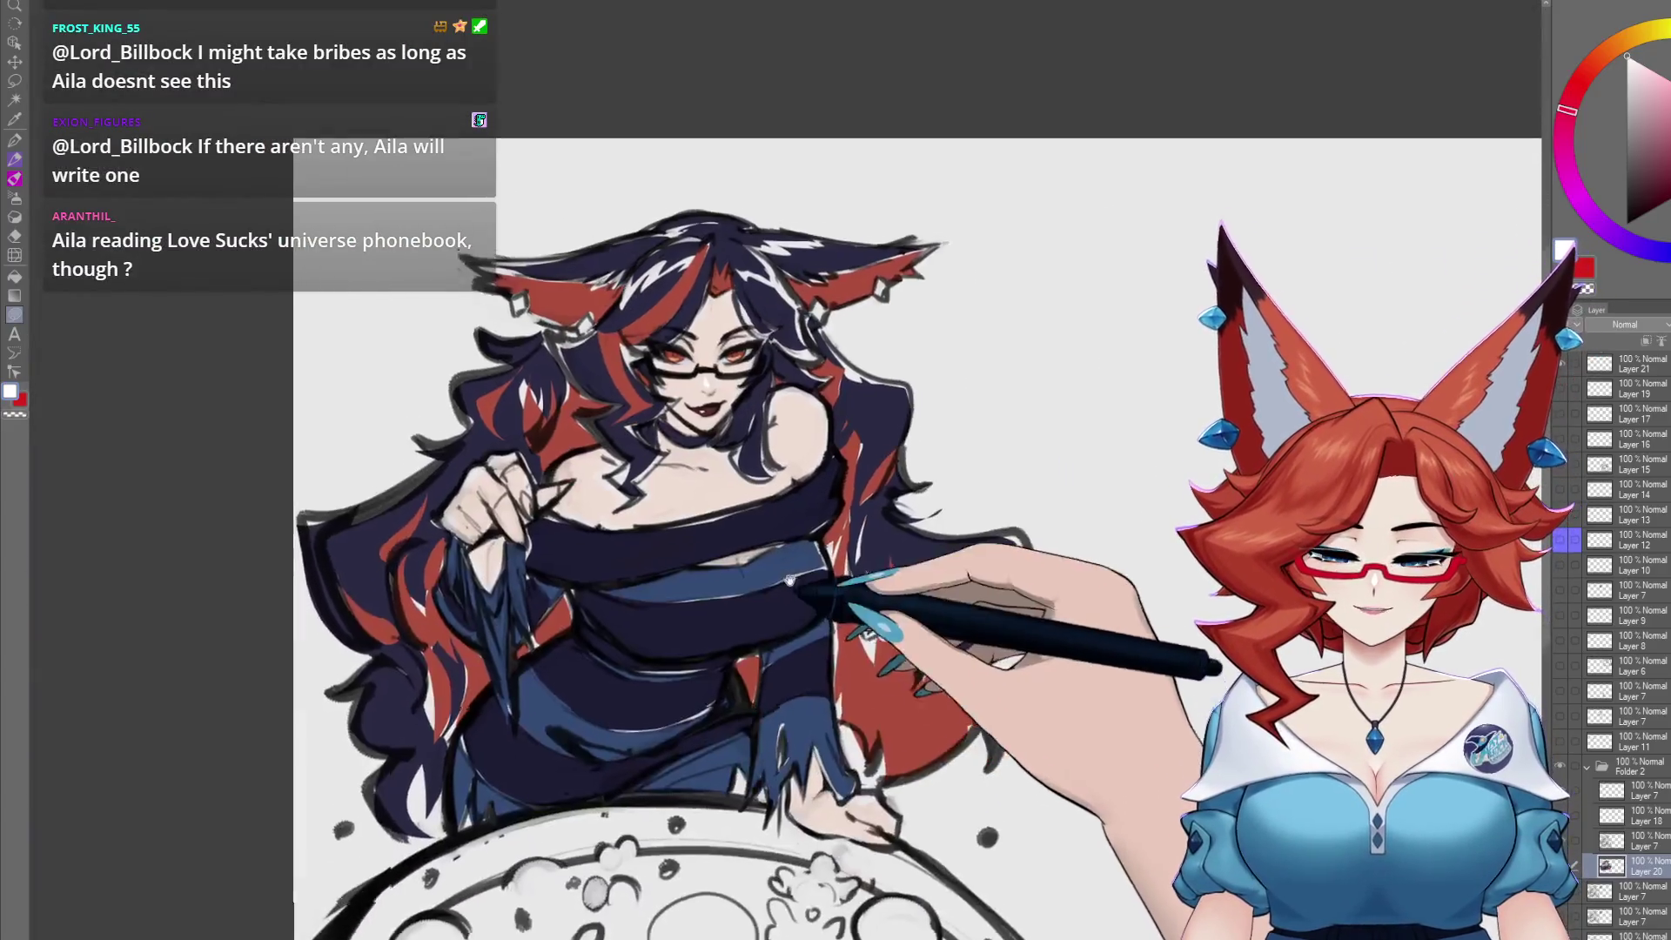
{"action": "scroll", "coordinate": [805, 644], "scroll_direction": "down", "scroll_amount": 3}
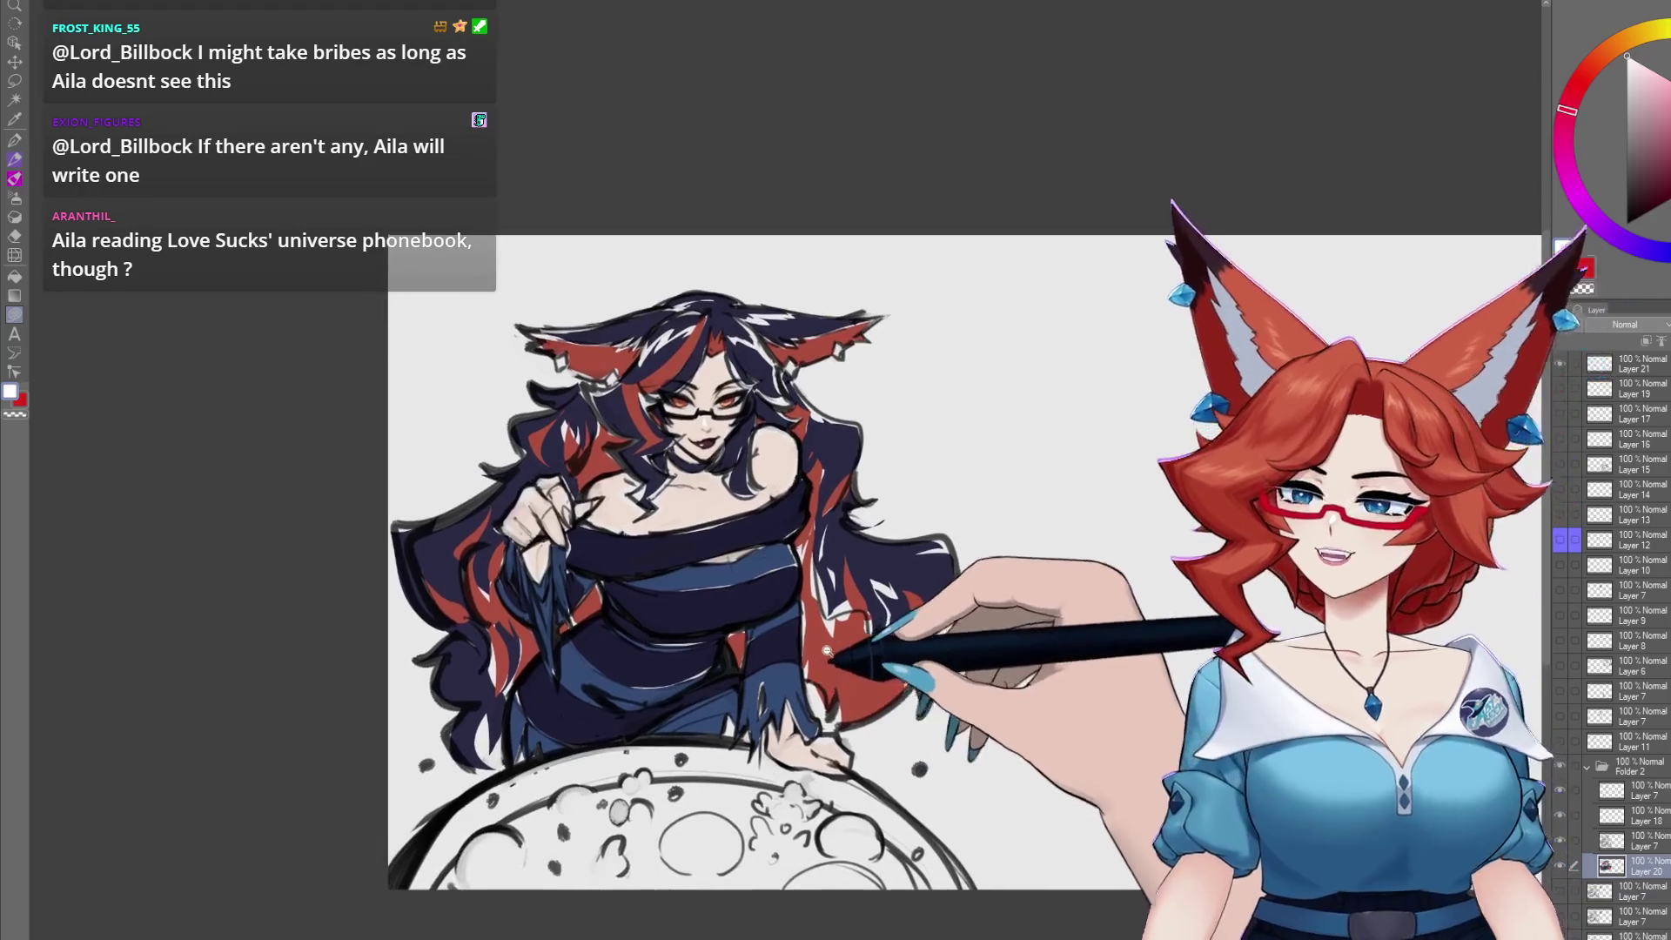
Zoom the canvas out and back, then paint a thin brush stroke across the woman's hair.
{"action": "scroll", "coordinate": [820, 619], "scroll_direction": "up", "scroll_amount": 3}
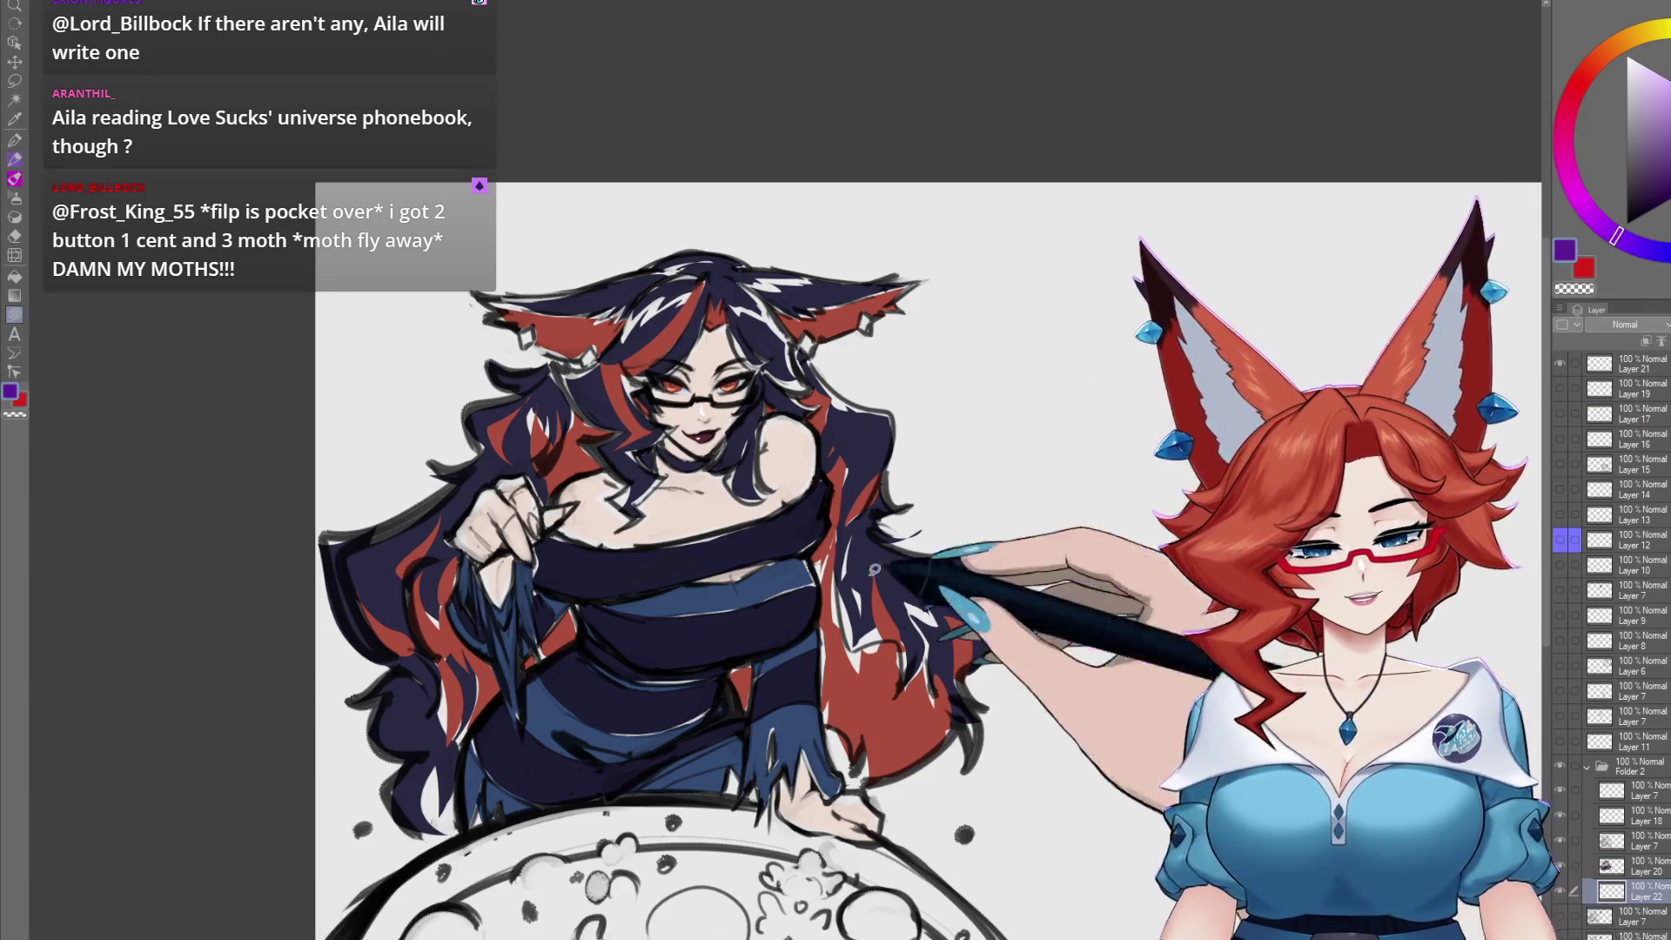
{"action": "mouse_move", "coordinate": [788, 283]}
{"action": "left_mouse_down"}
{"action": "mouse_move", "coordinate": [922, 714]}
{"action": "mouse_move", "coordinate": [842, 718]}
{"action": "mouse_move", "coordinate": [882, 633]}
{"action": "left_mouse_up"}
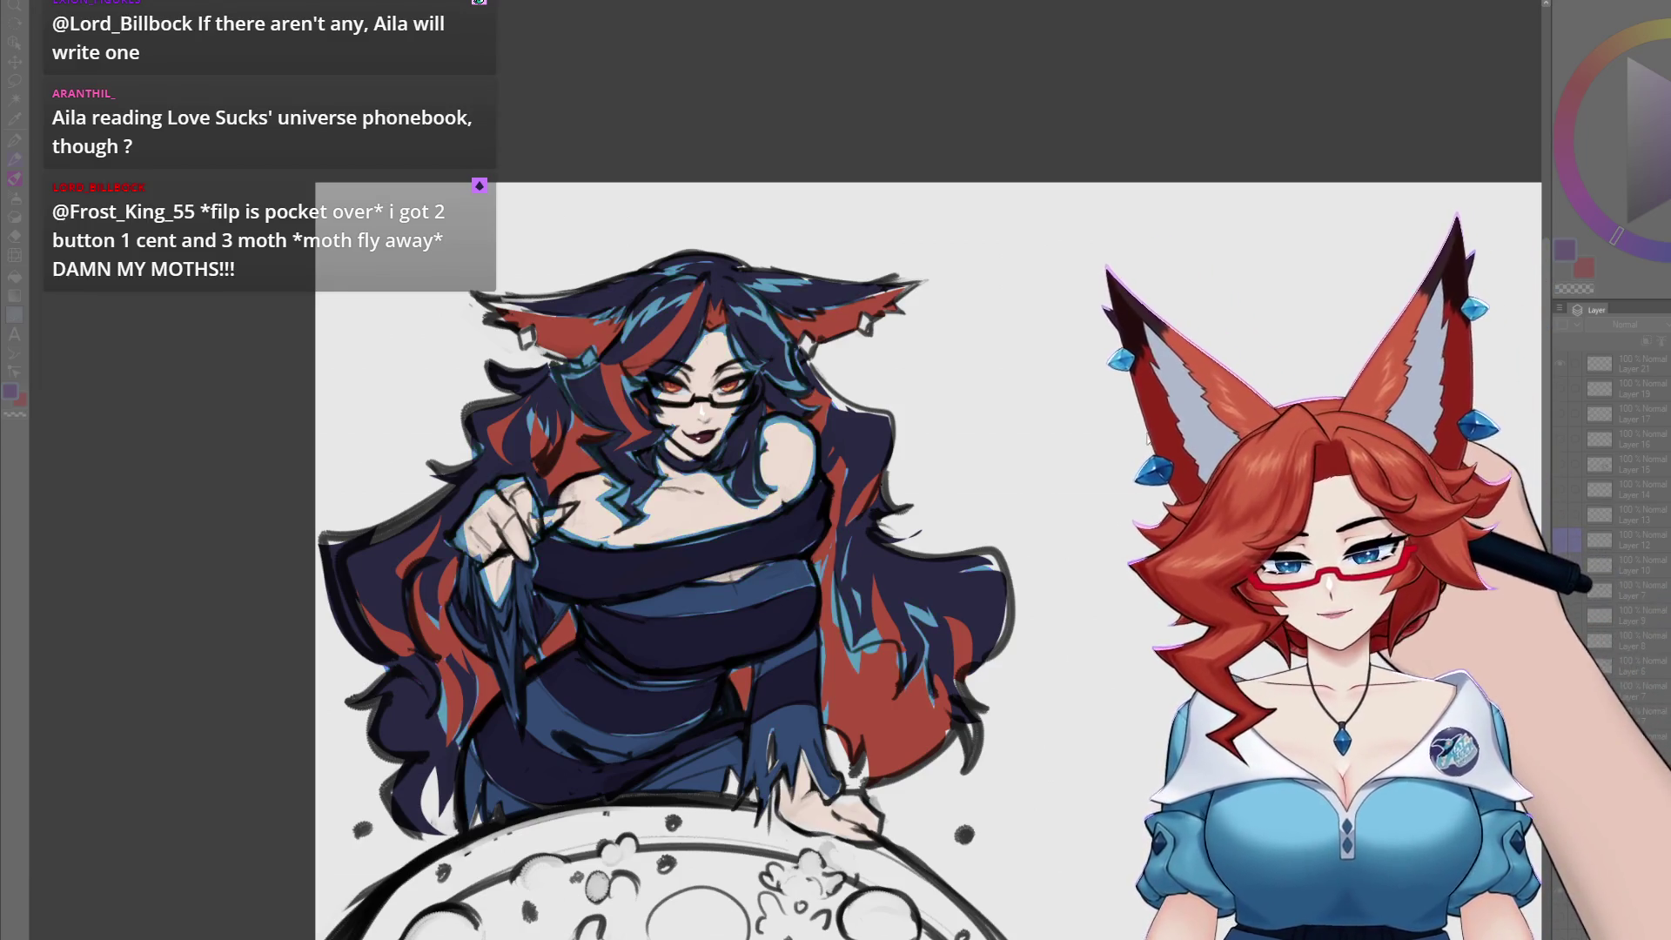
Undo the last change so the hair highlights and glow return to magenta, then check the result.
{"action": "key", "text": "ctrl+z"}
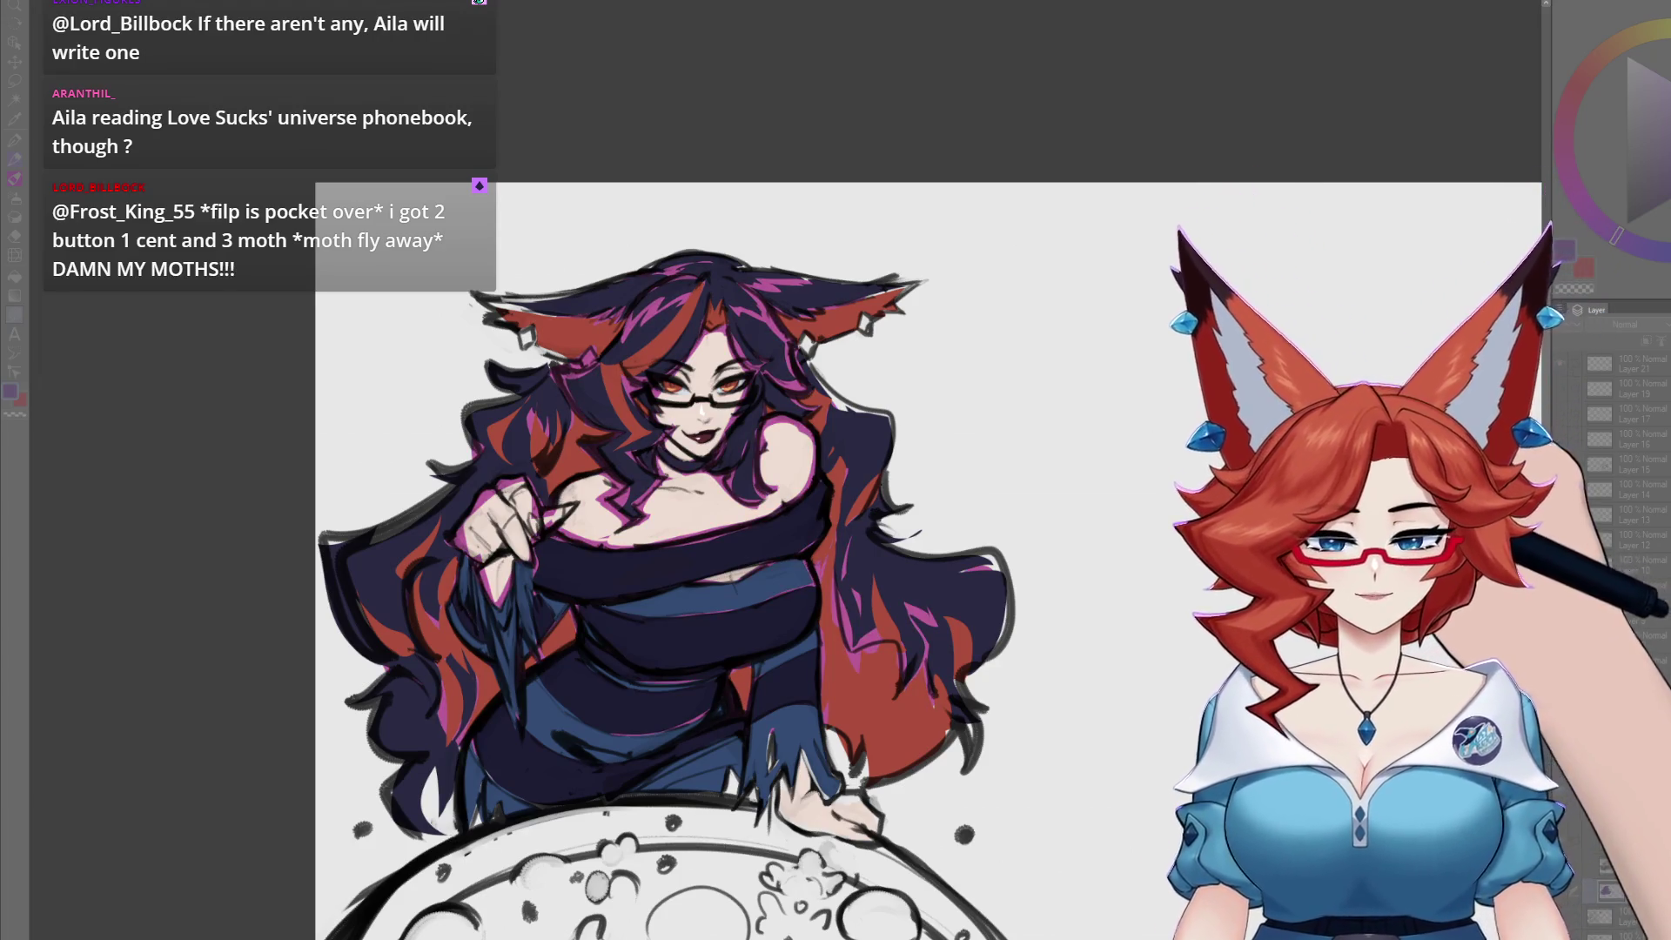
{"action": "scroll", "coordinate": [864, 602], "scroll_direction": "up", "scroll_amount": 4}
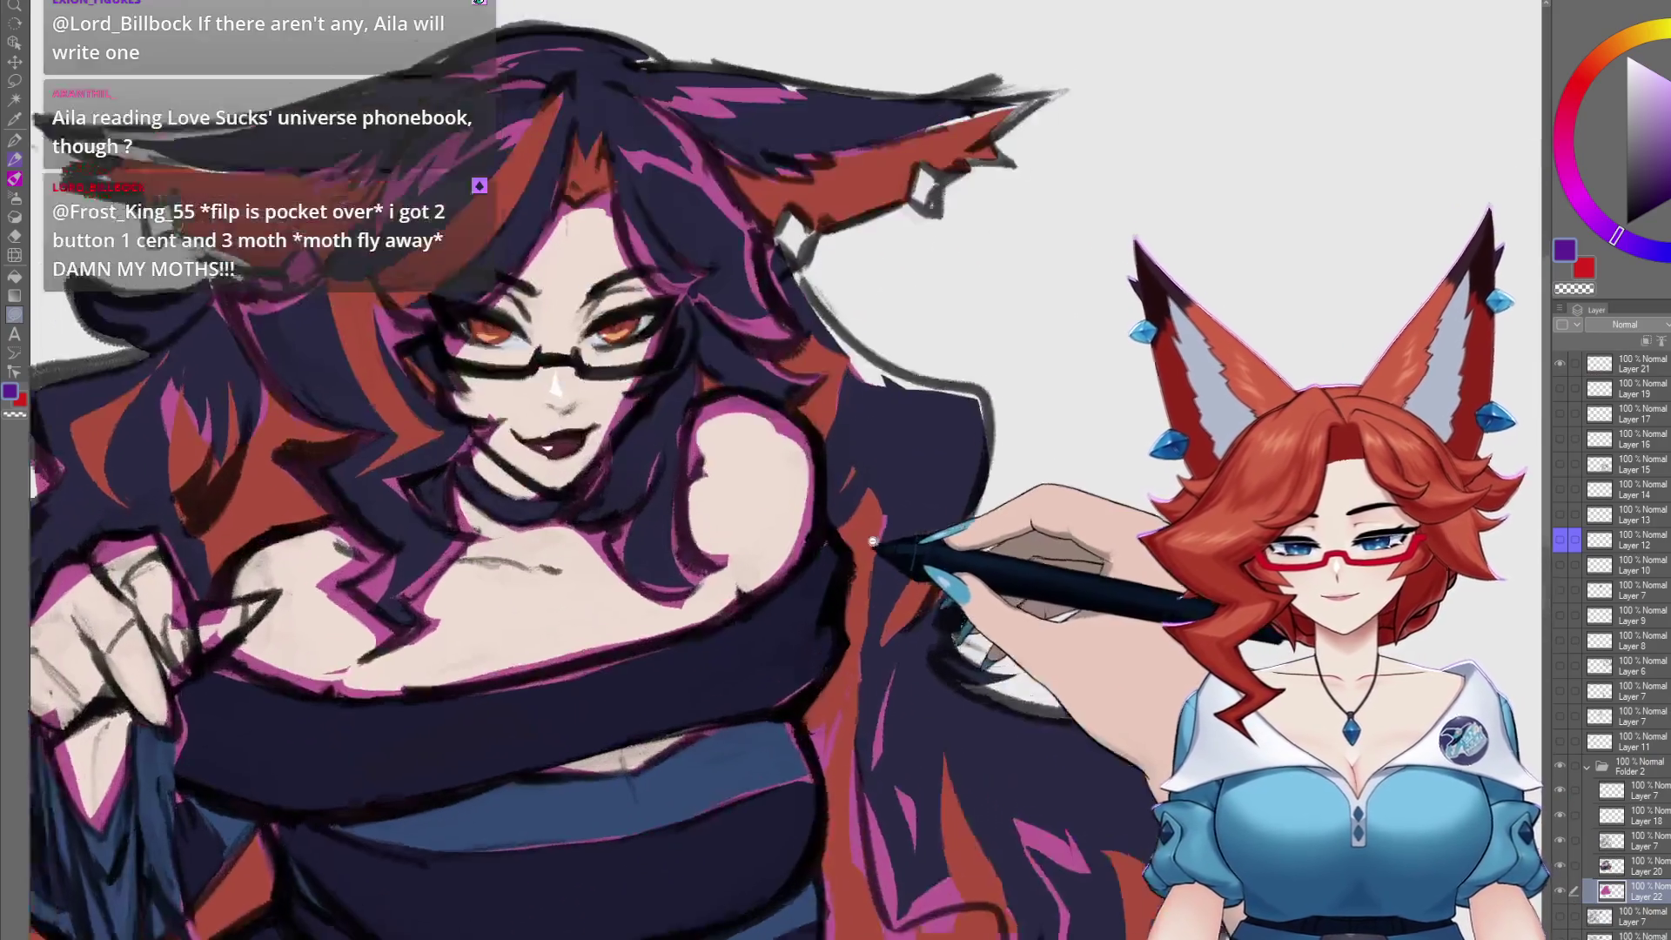
{"action": "scroll", "coordinate": [1023, 601], "scroll_direction": "down", "scroll_amount": 2}
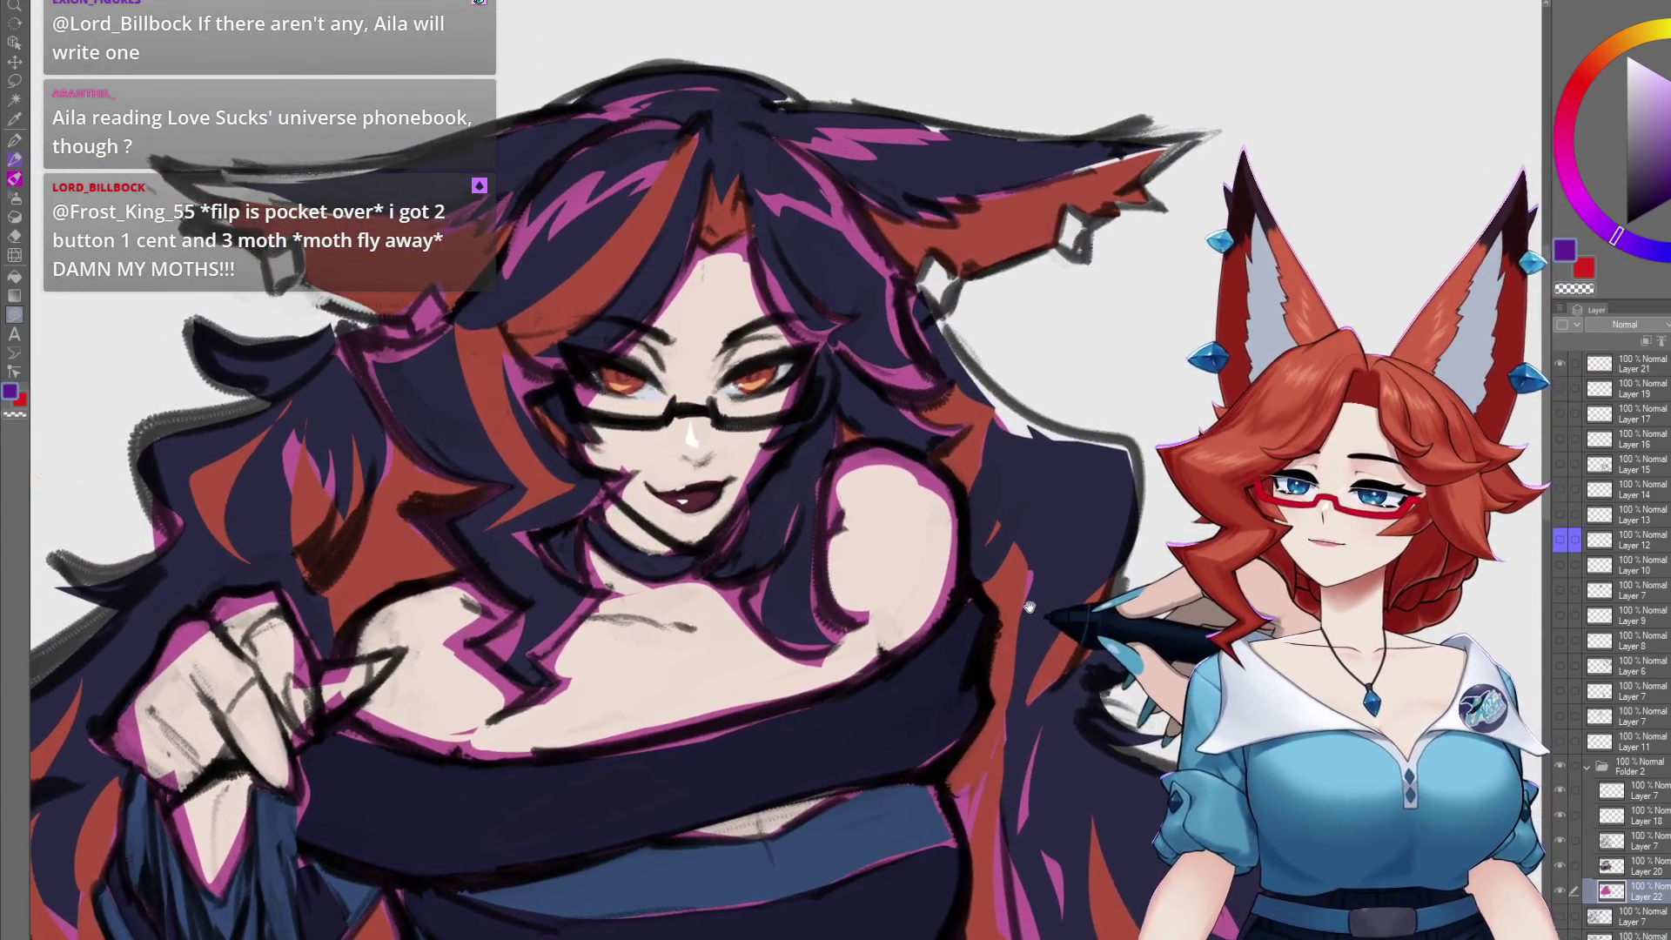
{"action": "scroll", "coordinate": [864, 618], "scroll_direction": "down", "scroll_amount": 3}
{"action": "scroll", "coordinate": [864, 618], "scroll_direction": "down", "scroll_amount": 3}
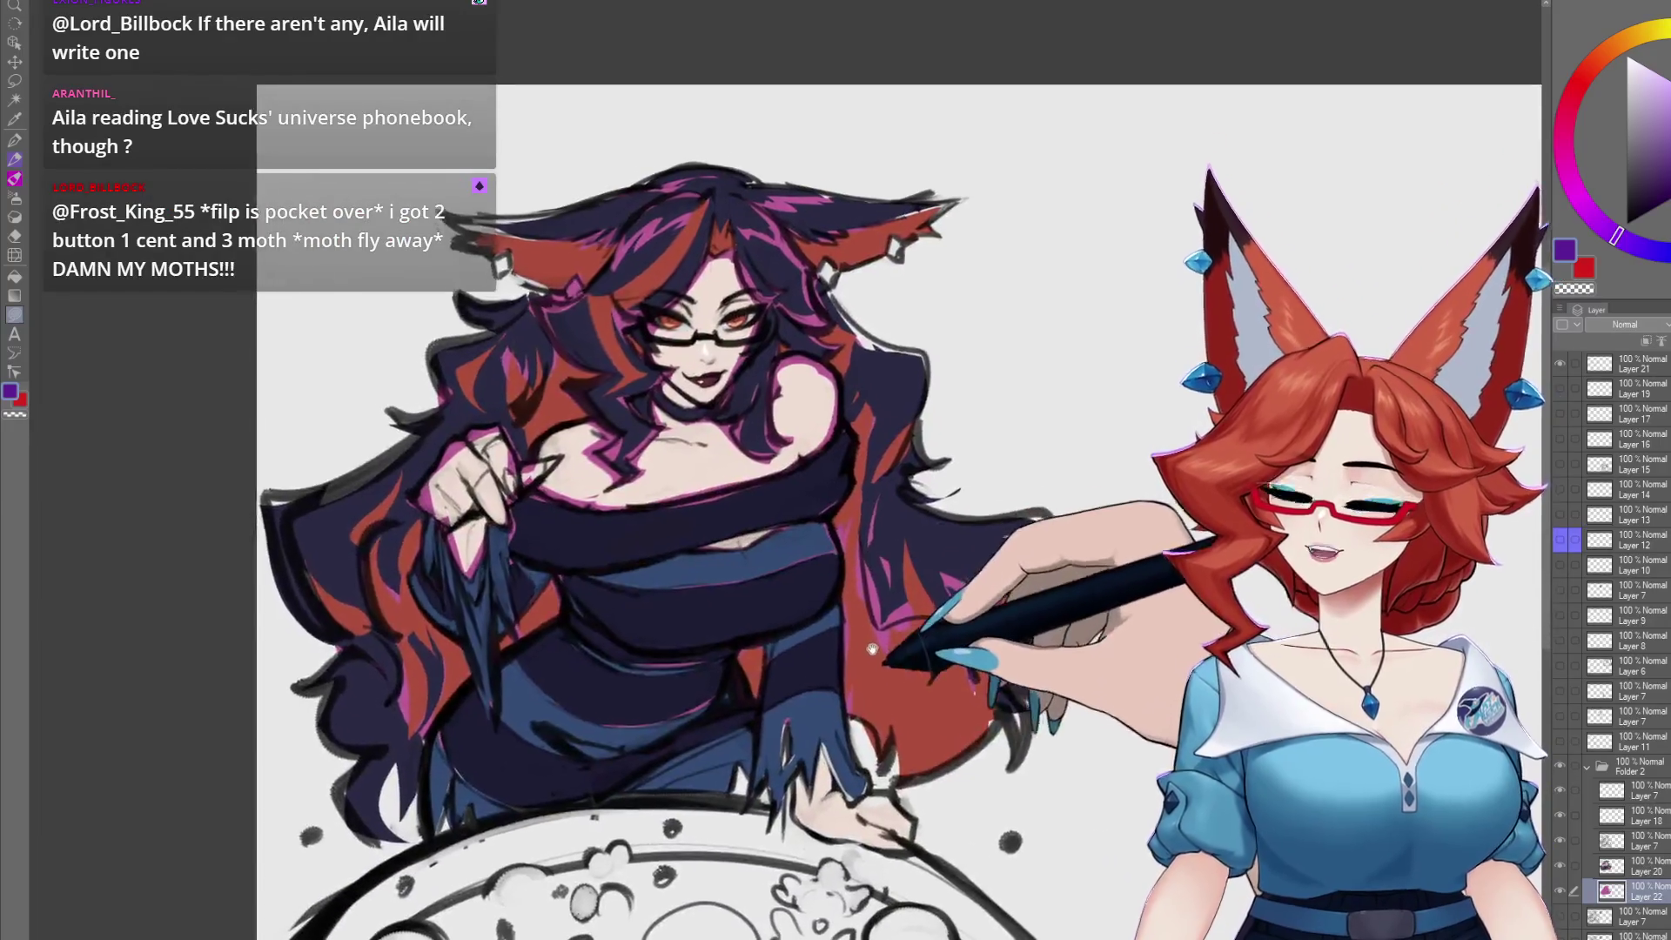
{"action": "scroll", "coordinate": [842, 670], "scroll_direction": "up", "scroll_amount": 3}
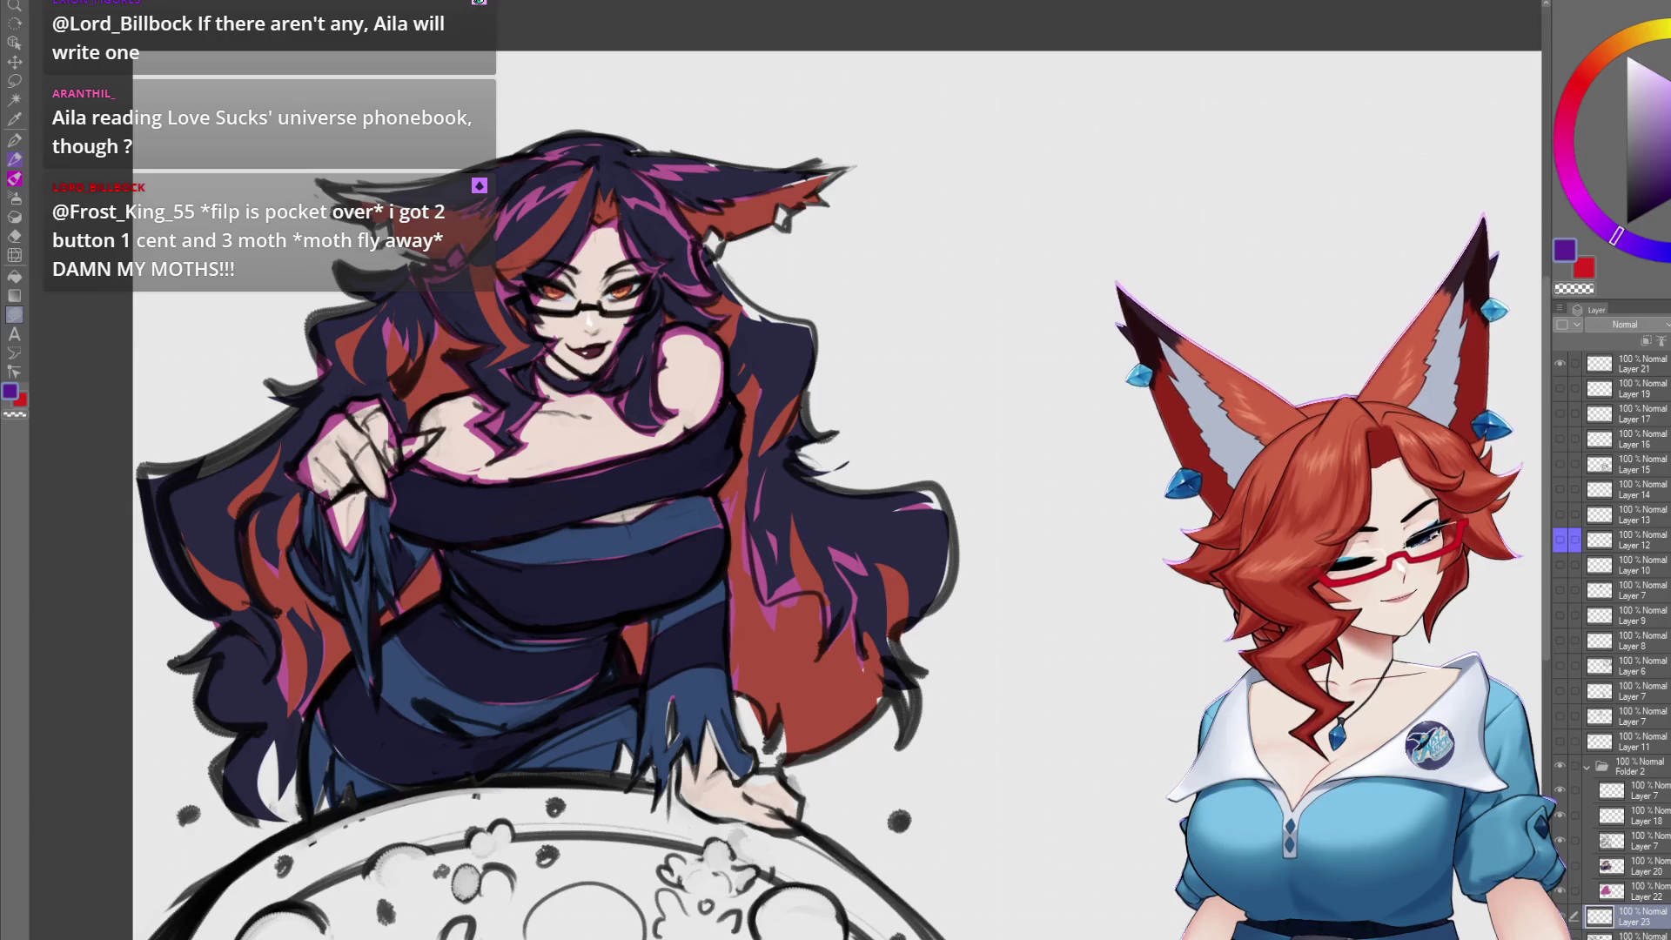
Fill a rectangular selection around the figure with pink, replacing an initial purple fill.
{"action": "key", "text": "m"}
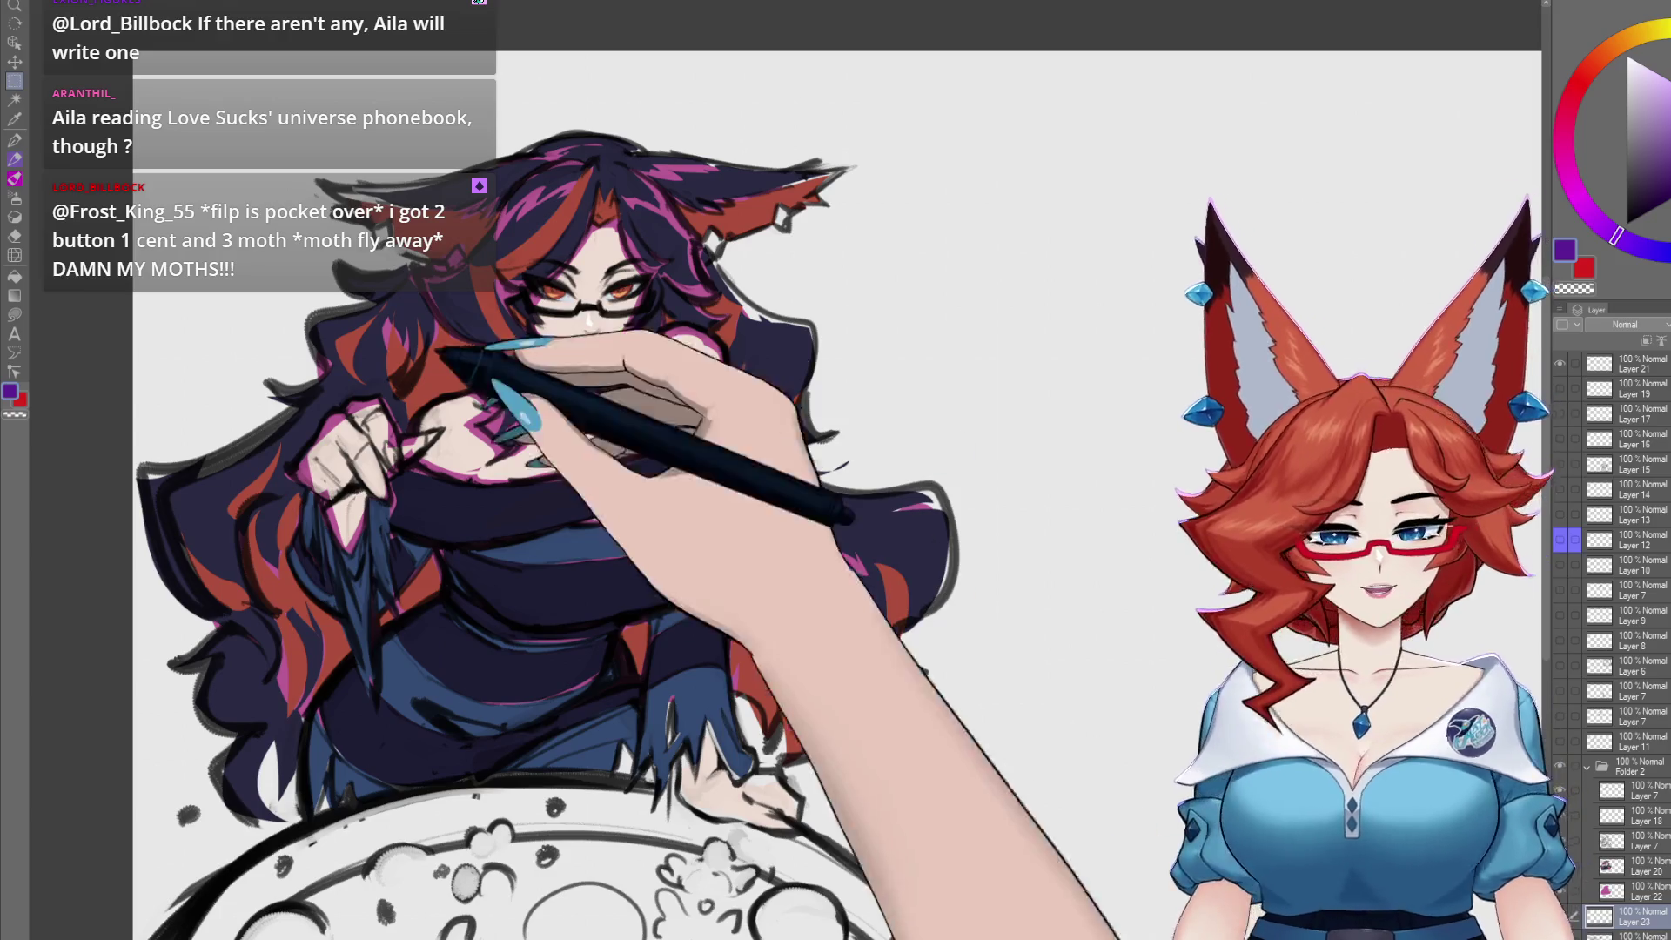
{"action": "mouse_move", "coordinate": [213, 109]}
{"action": "left_mouse_down"}
{"action": "mouse_move", "coordinate": [265, 225]}
{"action": "mouse_move", "coordinate": [922, 920]}
{"action": "left_mouse_up"}
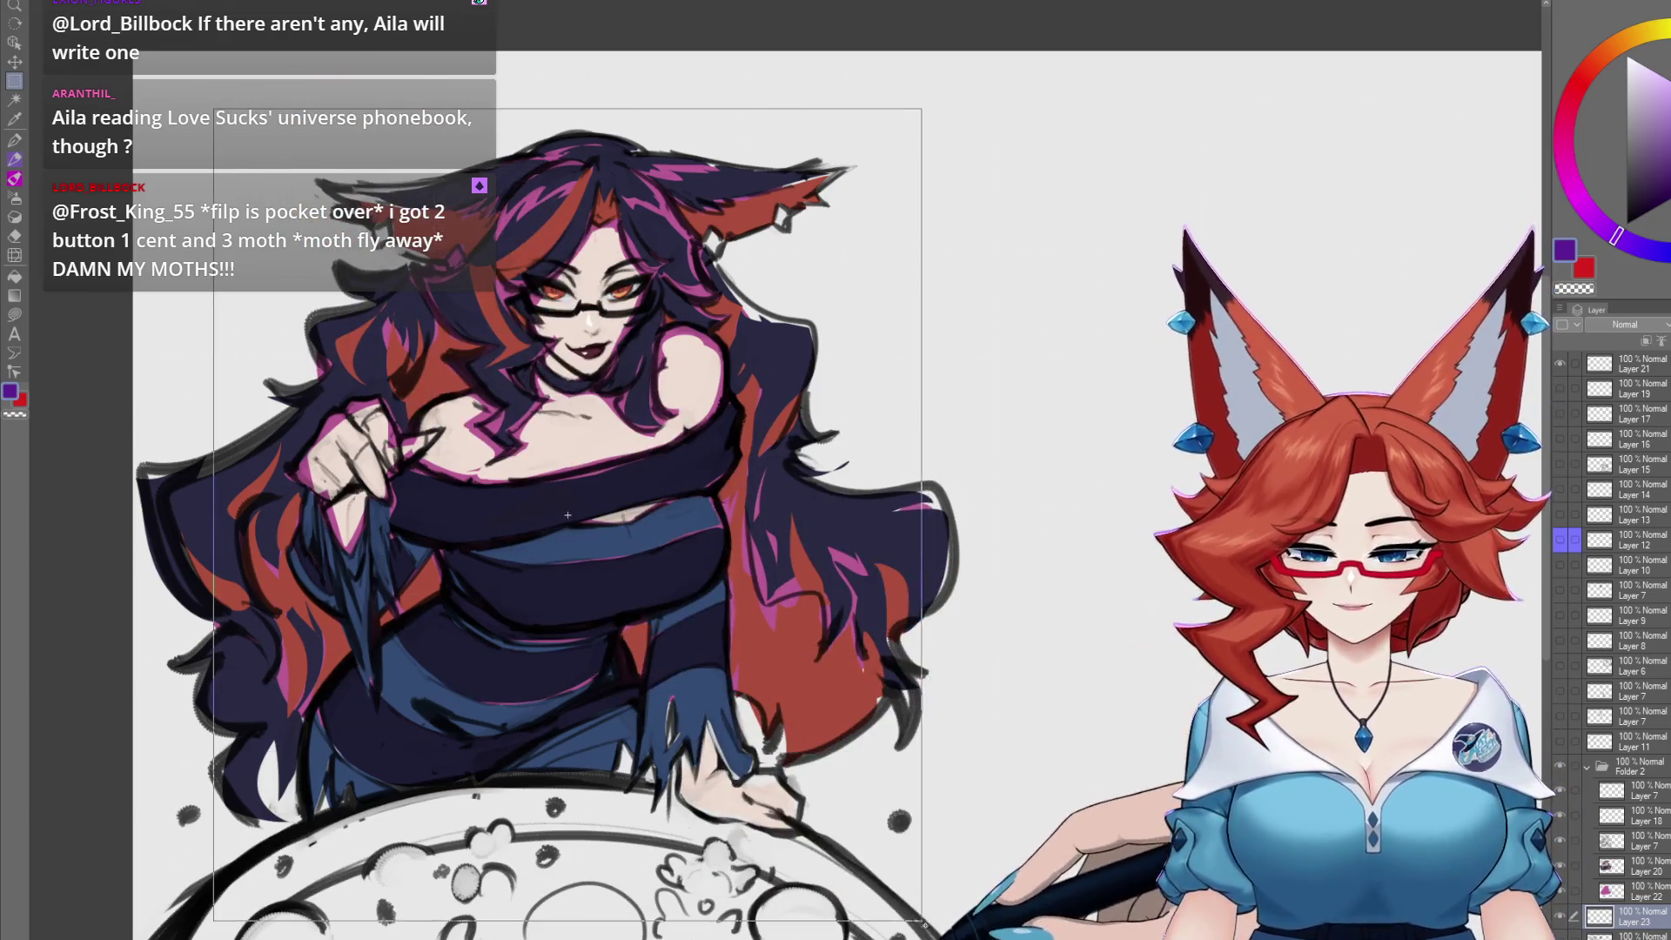
{"action": "key", "text": "g"}
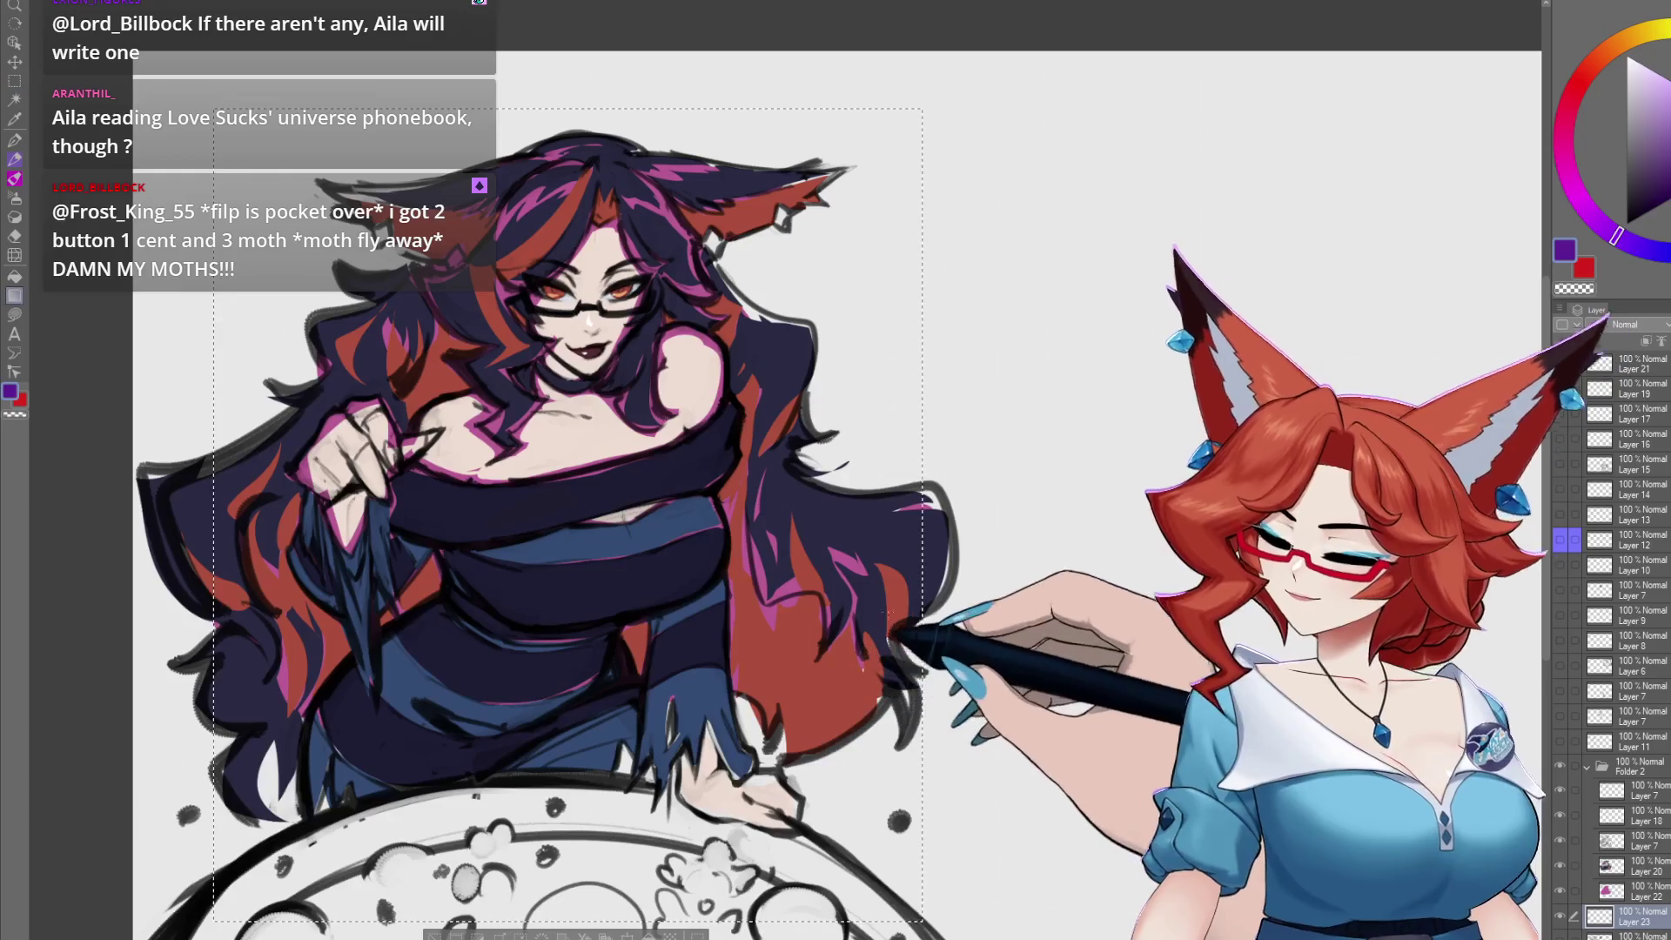
{"action": "left_click", "coordinate": [873, 473]}
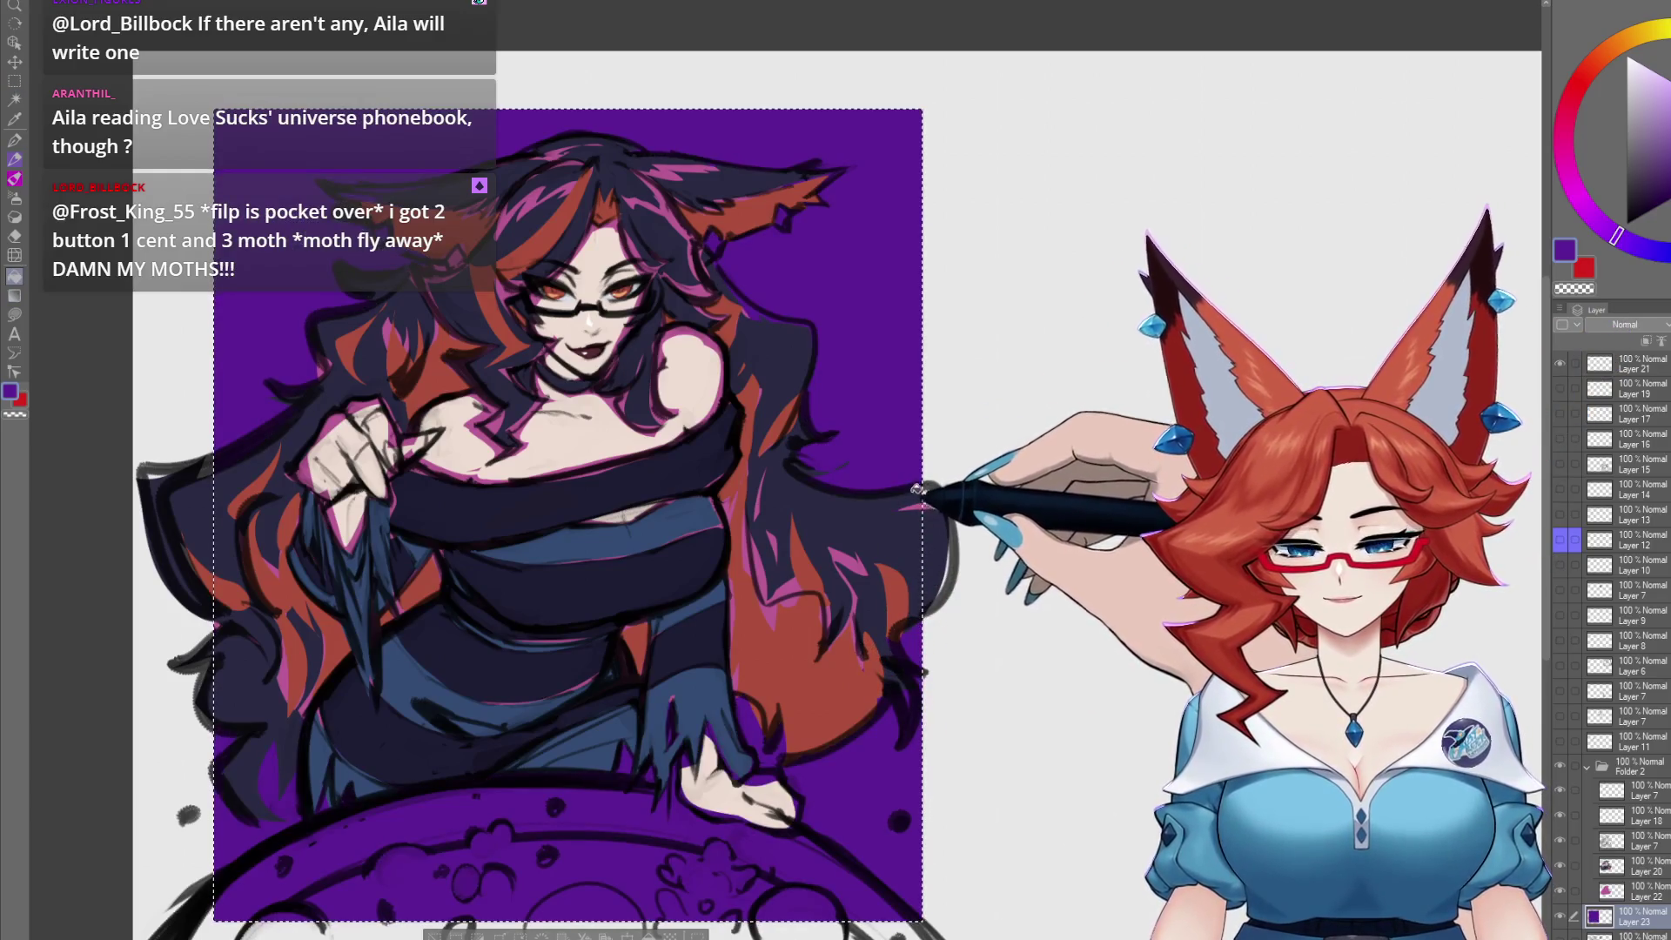
{"action": "key", "text": "ctrl+z"}
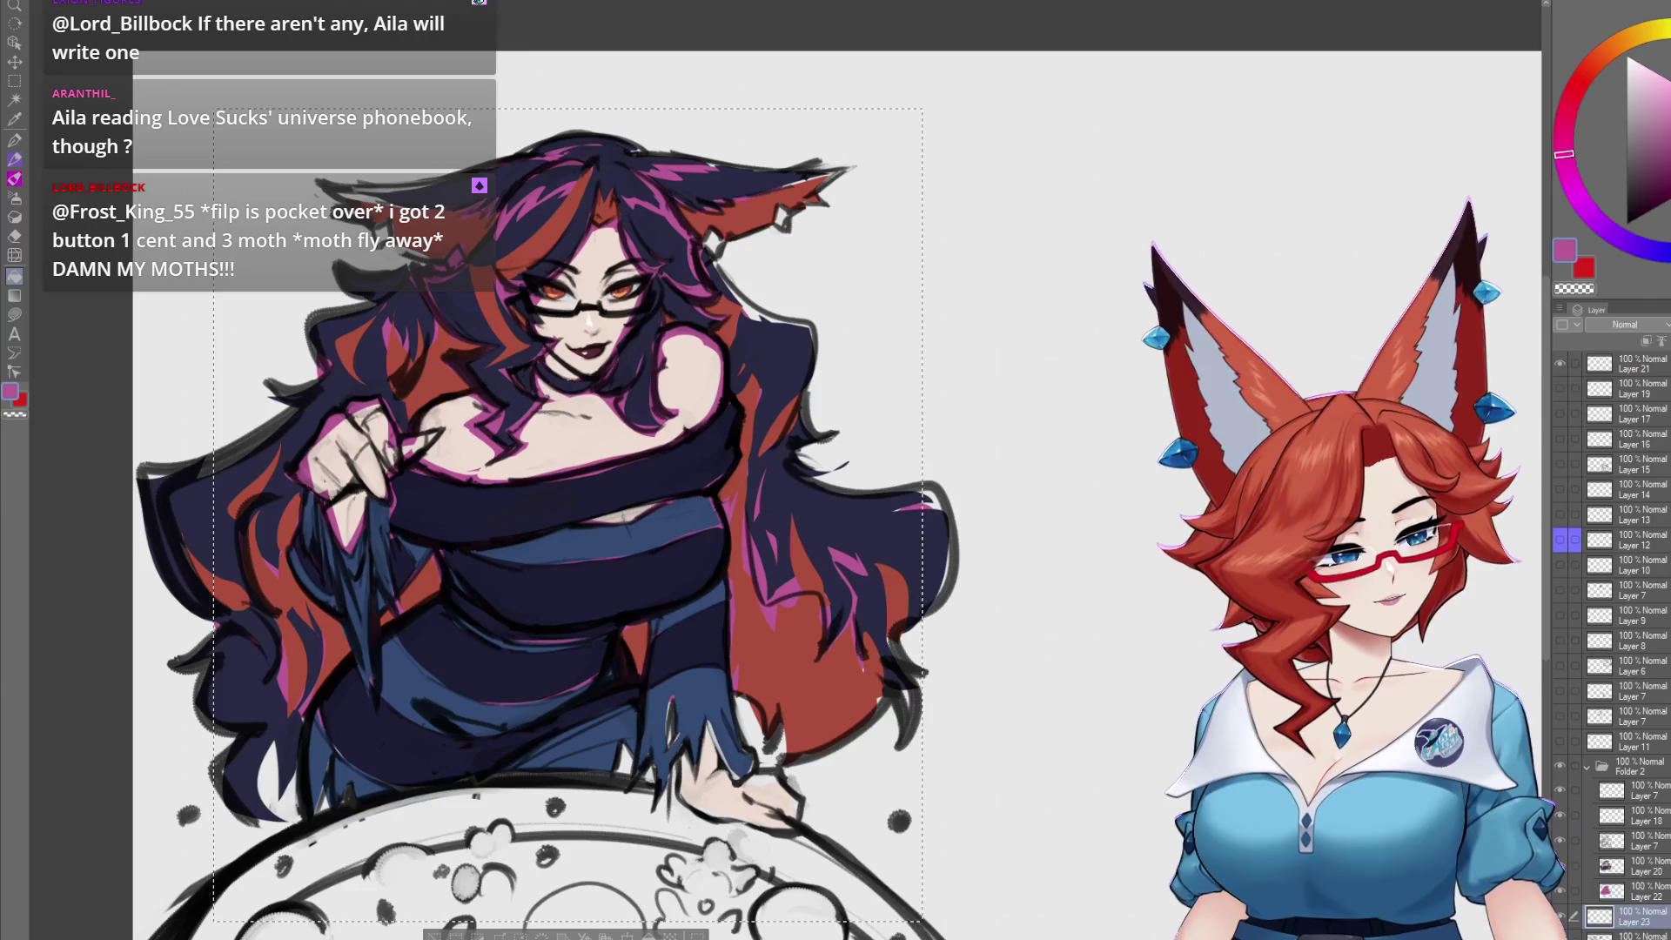
{"action": "left_click", "coordinate": [905, 661]}
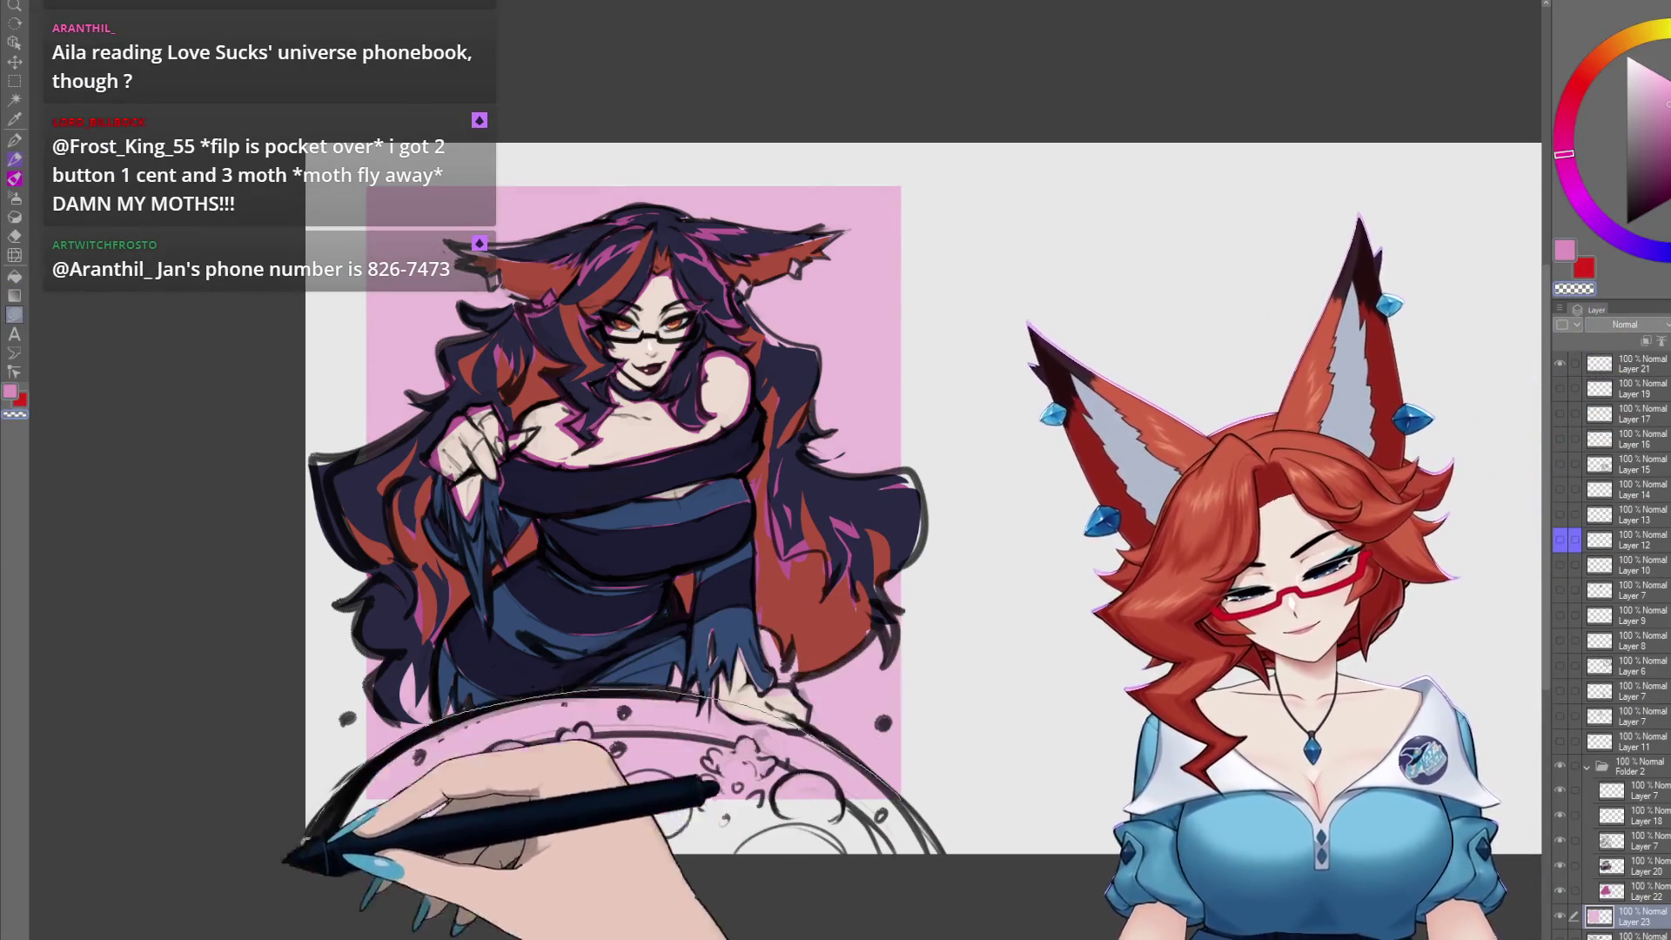
{"action": "mouse_move", "coordinate": [988, 649]}
{"action": "left_mouse_down"}
{"action": "mouse_move", "coordinate": [893, 650]}
{"action": "mouse_move", "coordinate": [1027, 678]}
{"action": "left_mouse_up"}
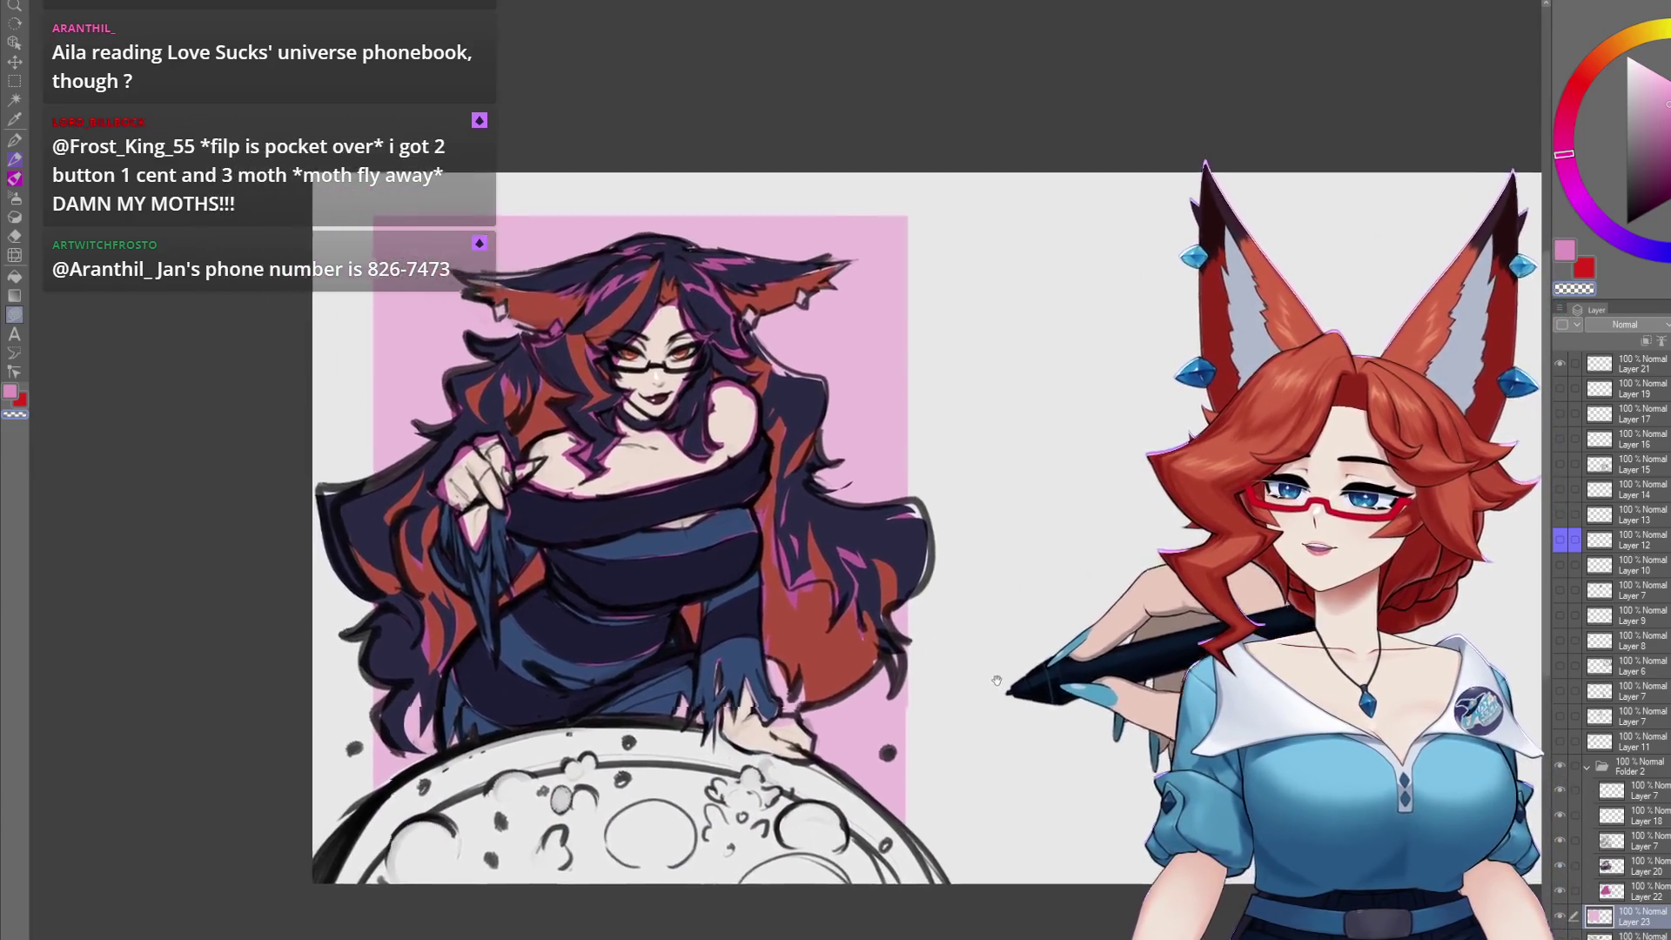
{"action": "scroll", "coordinate": [1026, 678], "scroll_direction": "up", "scroll_amount": 2}
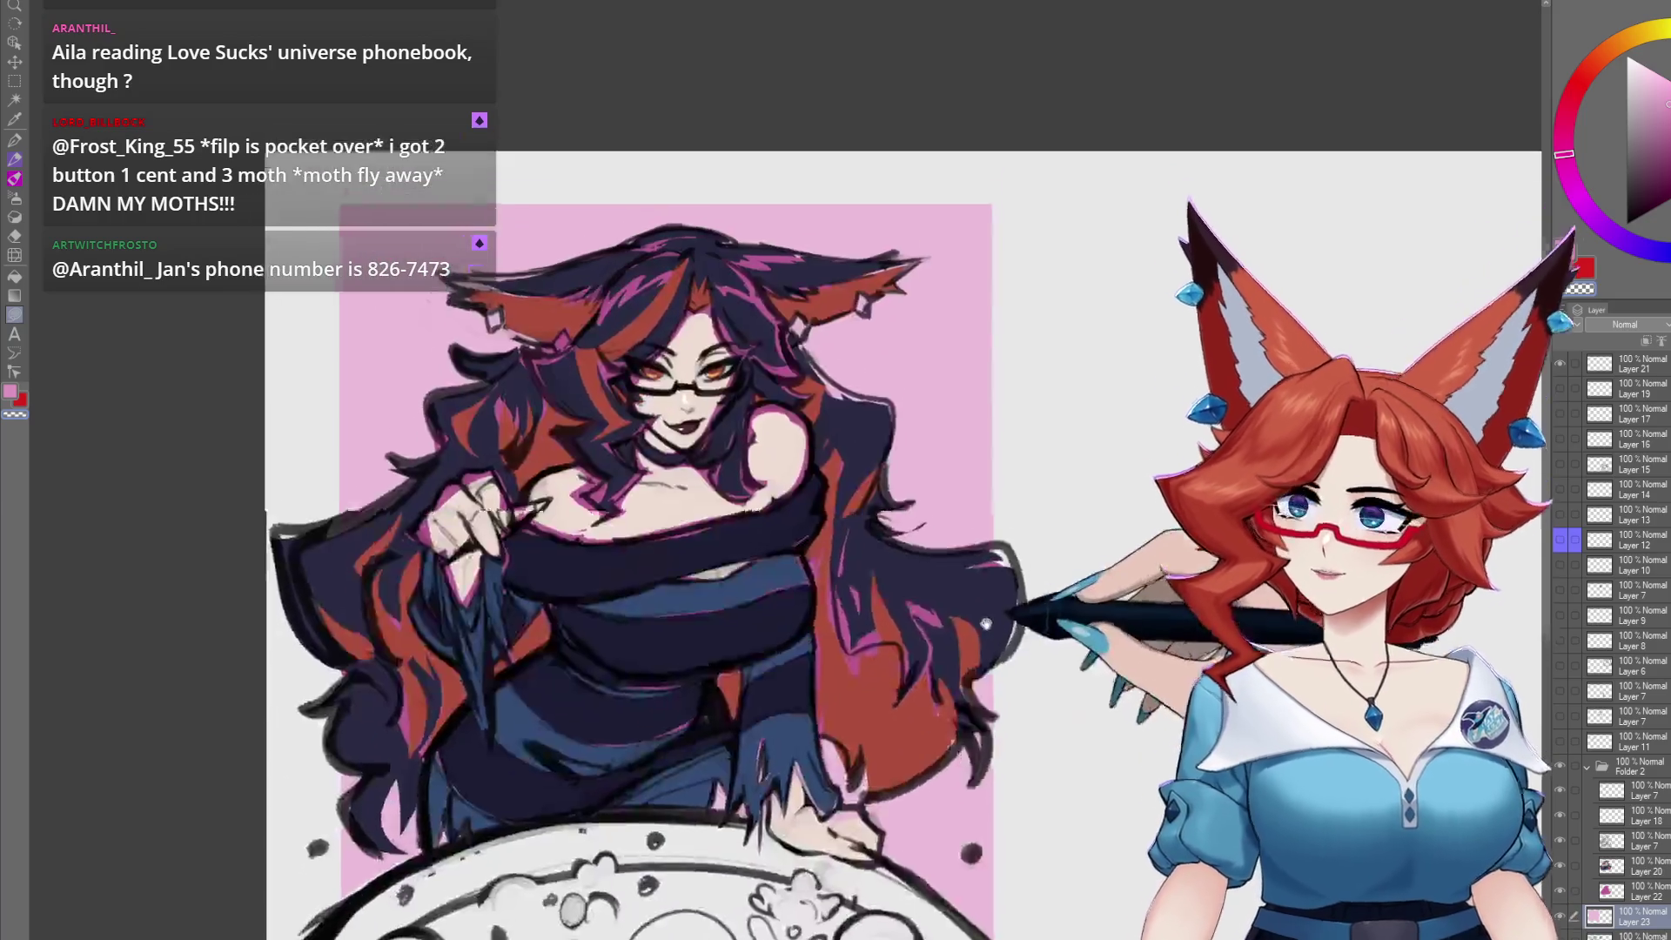